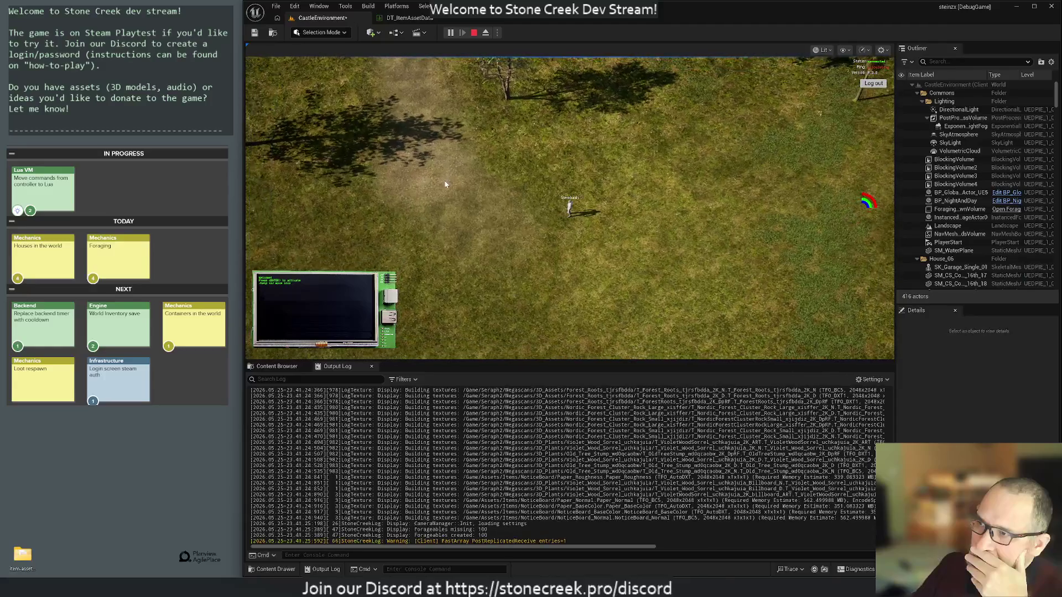
Stop the Play-In-Editor session to resume editing the CastleEnvironment level.
{"action": "scroll", "coordinate": [735, 217], "scroll_direction": "up", "scroll_amount": 5}
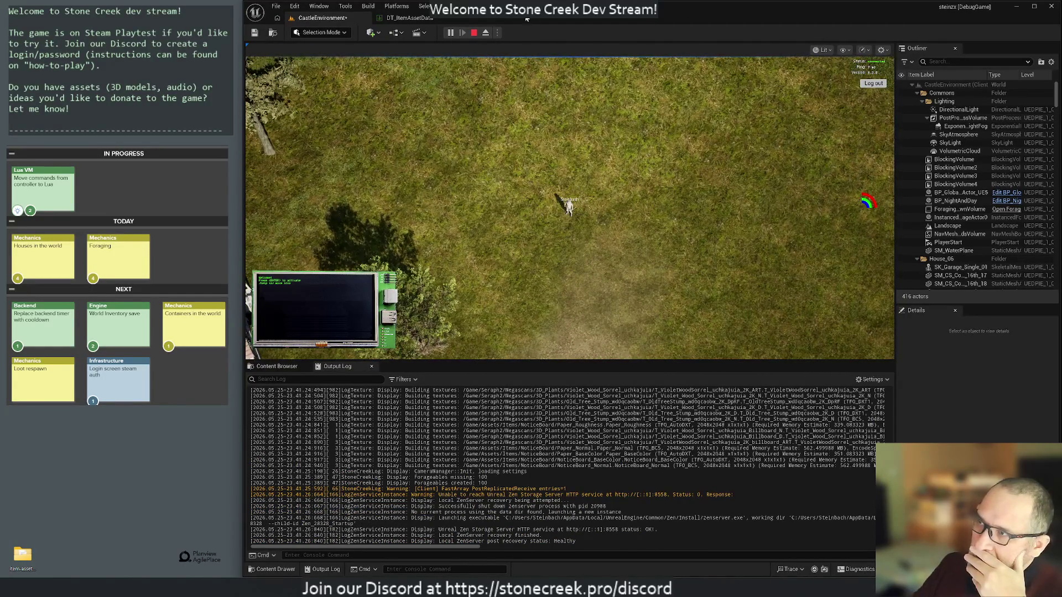
{"action": "left_click", "coordinate": [473, 32]}
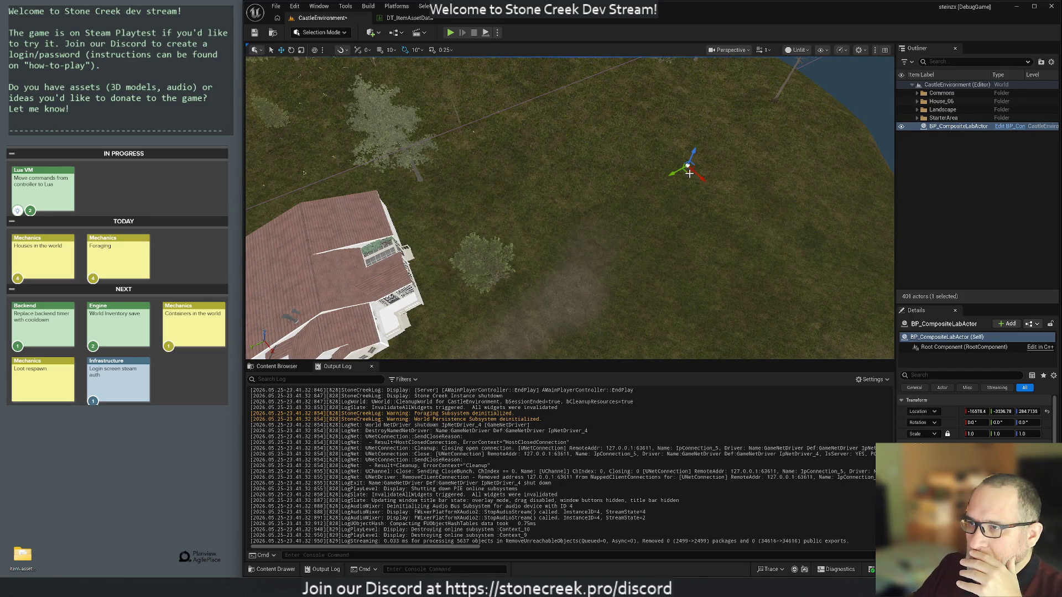
Nudge BP_CompositeLabActor along X, clear the Output Log, then nudge it along Y.
{"action": "left_click_drag", "start_coordinate": [702, 179], "coordinate": [706, 183]}
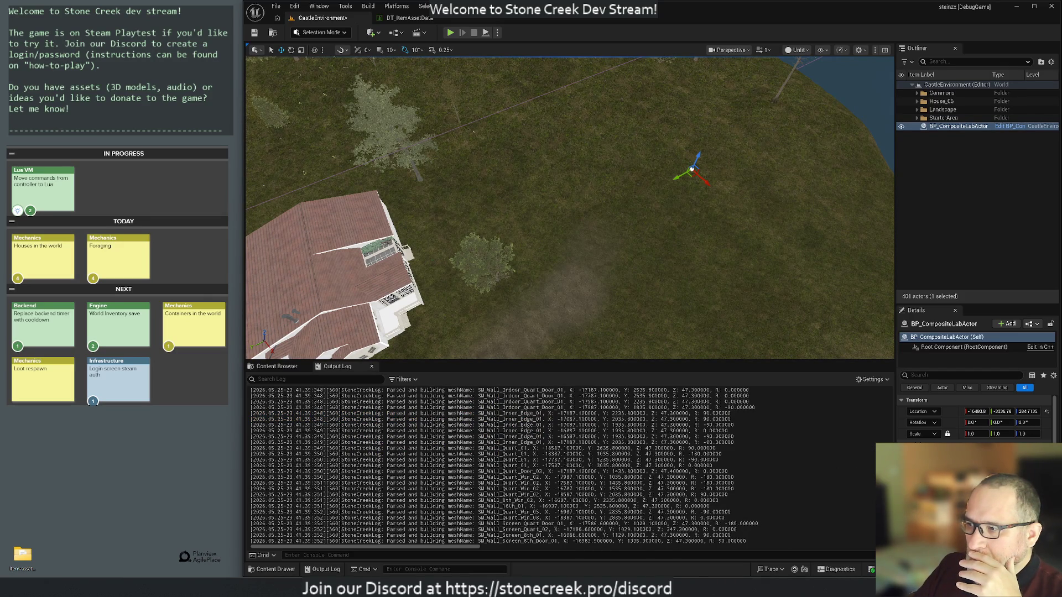
{"action": "scroll", "coordinate": [497, 470], "scroll_direction": "up", "scroll_amount": 5}
{"action": "right_click", "coordinate": [478, 426]}
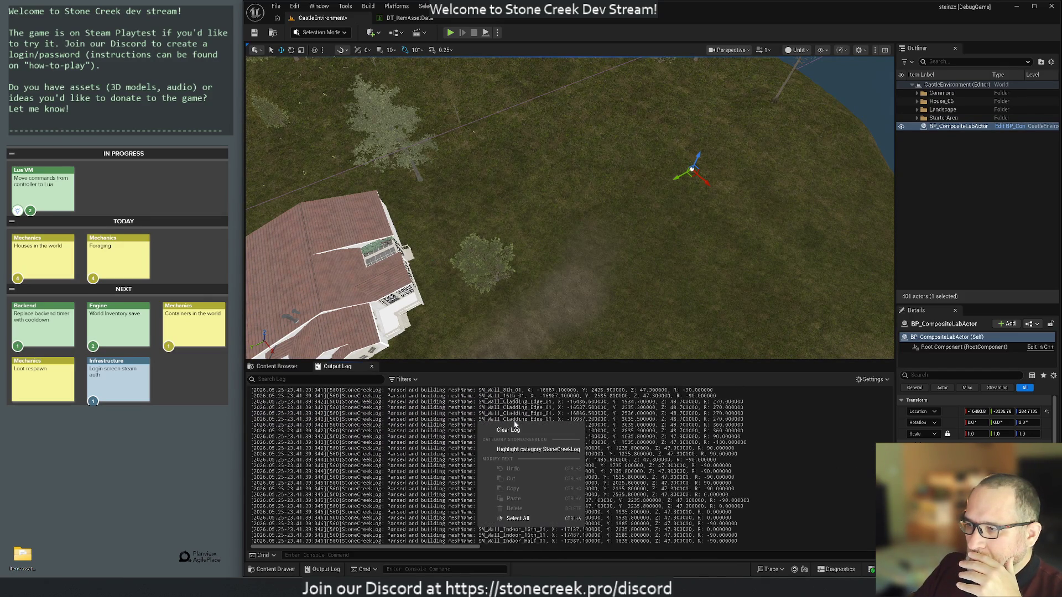
{"action": "left_click", "coordinate": [507, 430]}
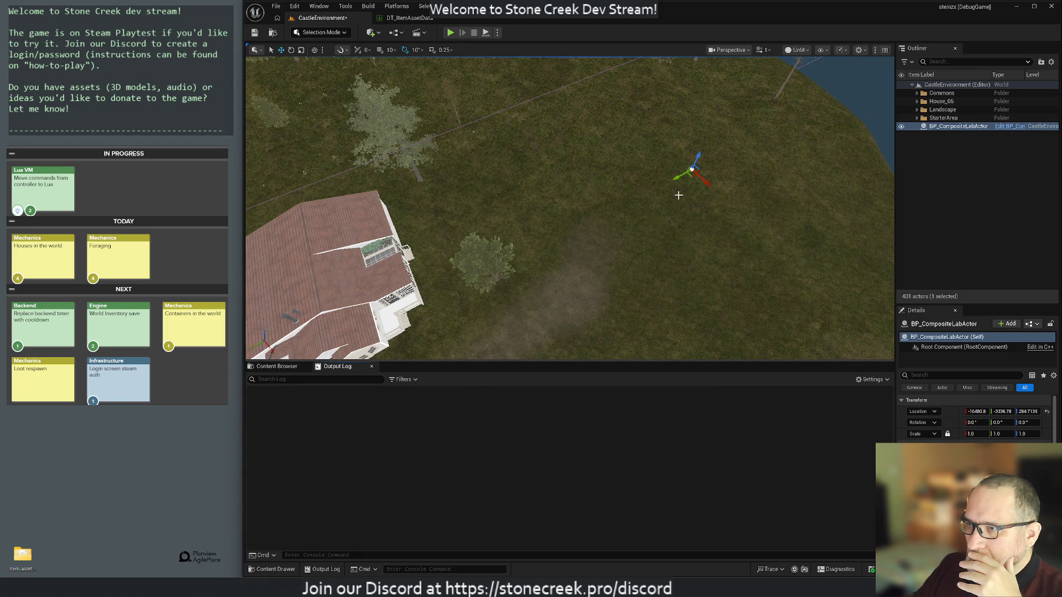
{"action": "left_click_drag", "start_coordinate": [673, 181], "coordinate": [670, 181]}
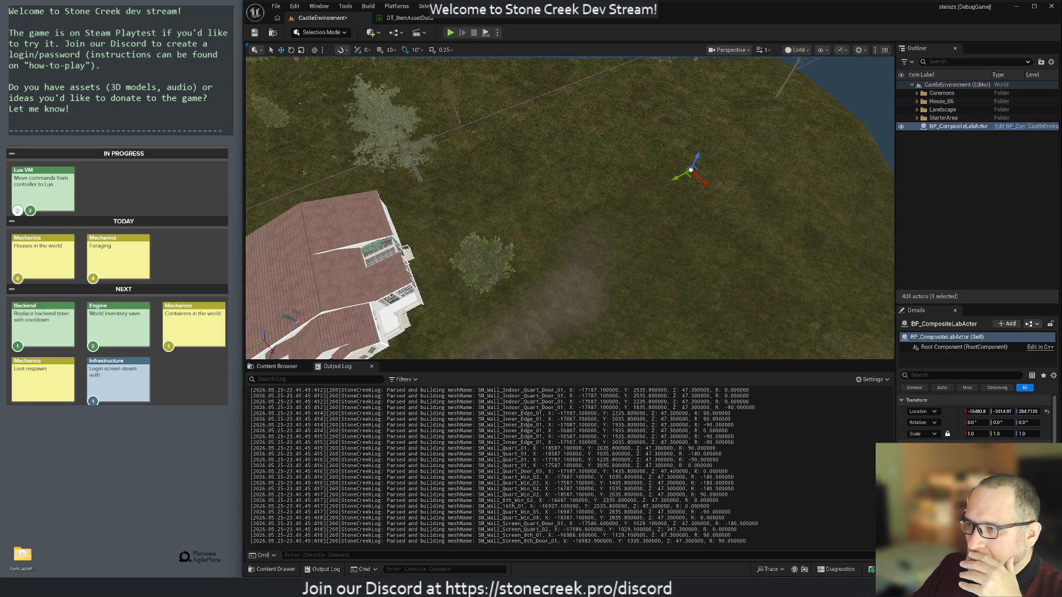
{"action": "left_click_drag", "start_coordinate": [886, 536], "coordinate": [887, 374]}
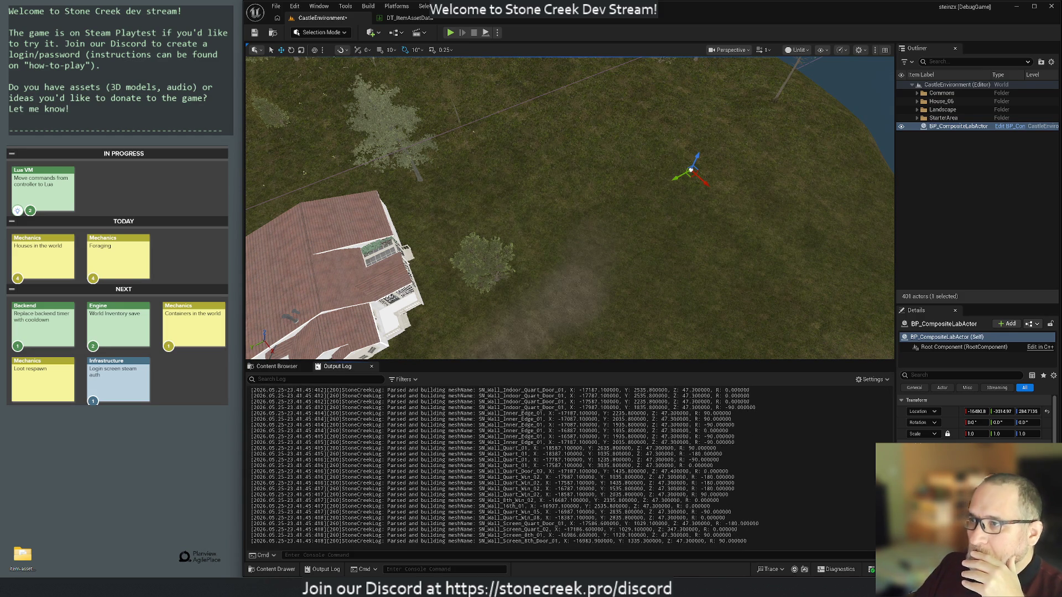
Frame the selected house with F, fly in close, then pull back for a wide view.
{"action": "key", "text": "1"}
{"action": "key", "text": "f"}
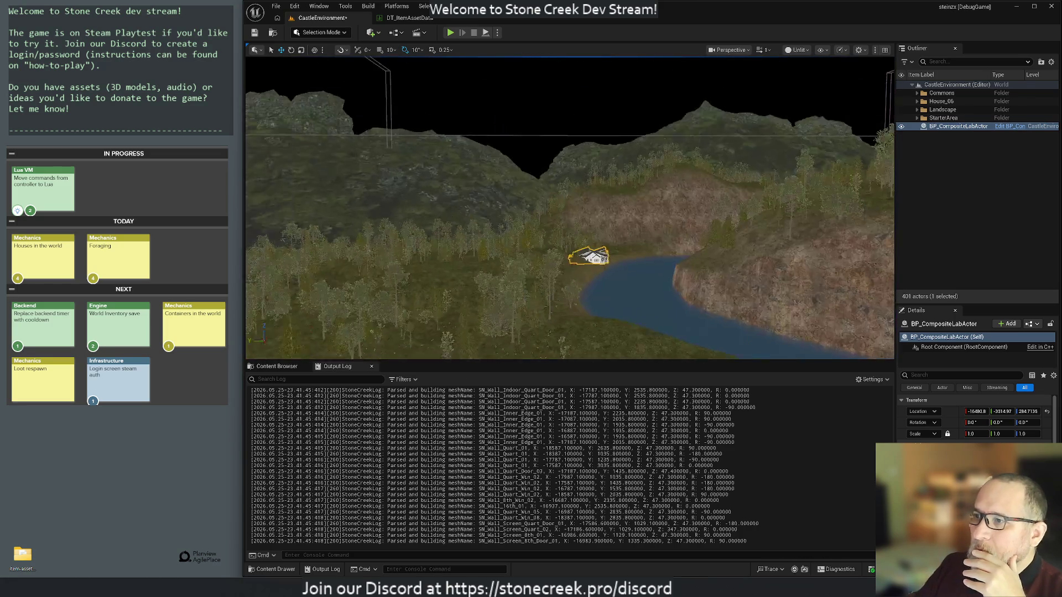
{"action": "left_click_drag", "start_coordinate": [644, 333], "coordinate": [643, 333]}
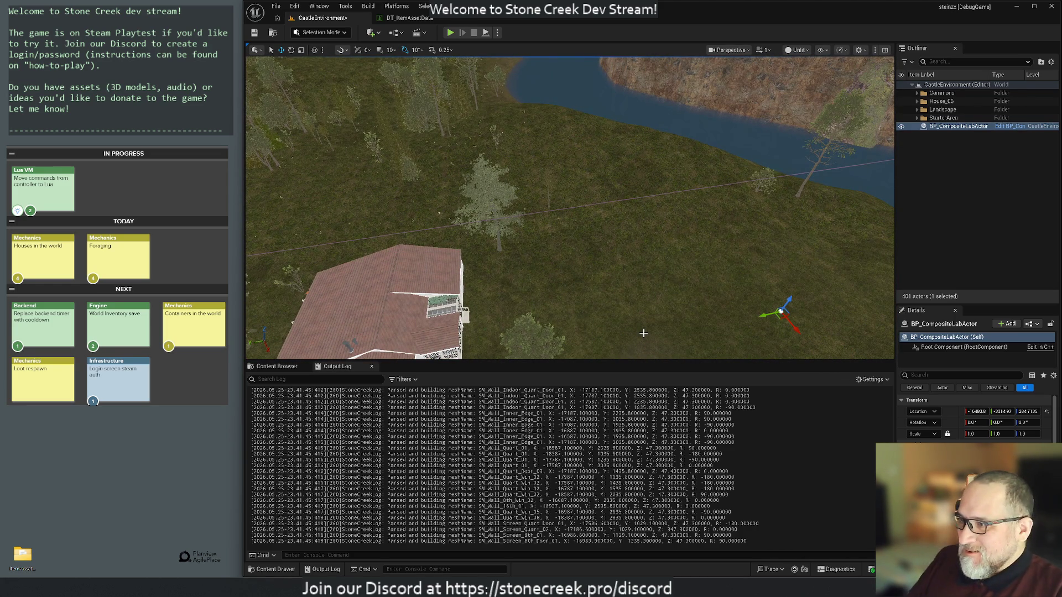
{"action": "scroll", "coordinate": [520, 247], "scroll_direction": "down", "scroll_amount": 3}
{"action": "left_click_drag", "start_coordinate": [519, 246], "coordinate": [519, 246]}
{"action": "scroll", "coordinate": [570, 208], "scroll_direction": "up", "scroll_amount": 2}
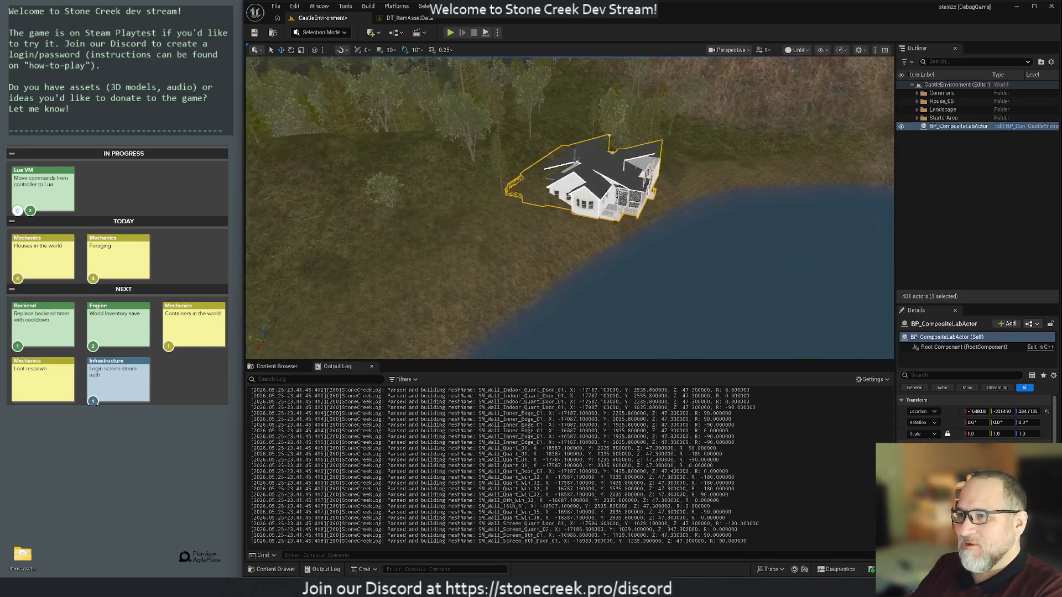
Orbit around the house to its front porch and toward the lake shore.
{"action": "scroll", "coordinate": [424, 190], "scroll_direction": "up", "scroll_amount": 5}
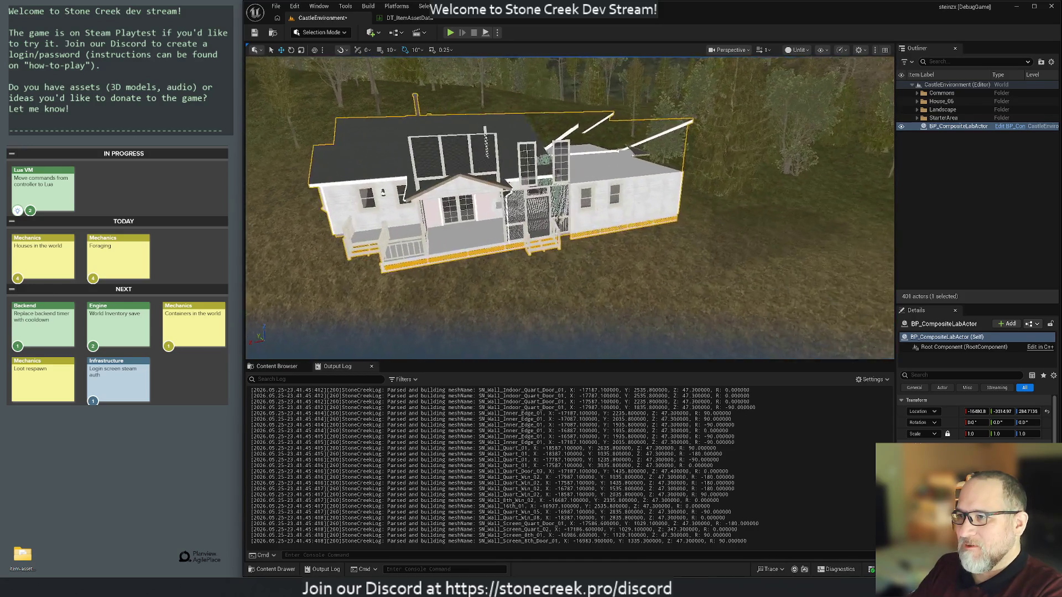
{"action": "left_click_drag", "start_coordinate": [569, 208], "coordinate": [714, 207]}
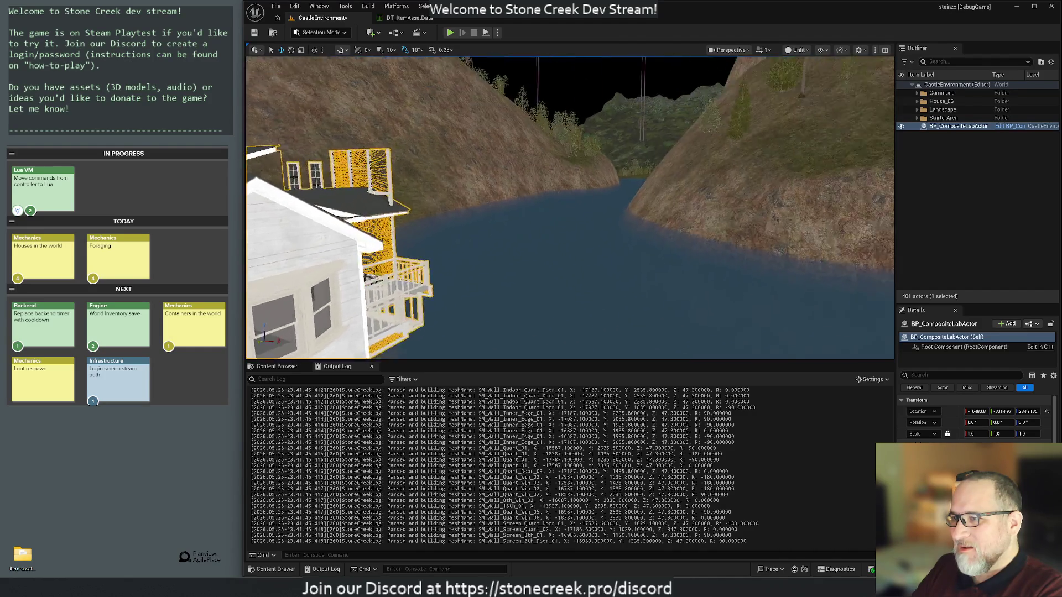
{"action": "left_click_drag", "start_coordinate": [713, 207], "coordinate": [769, 207]}
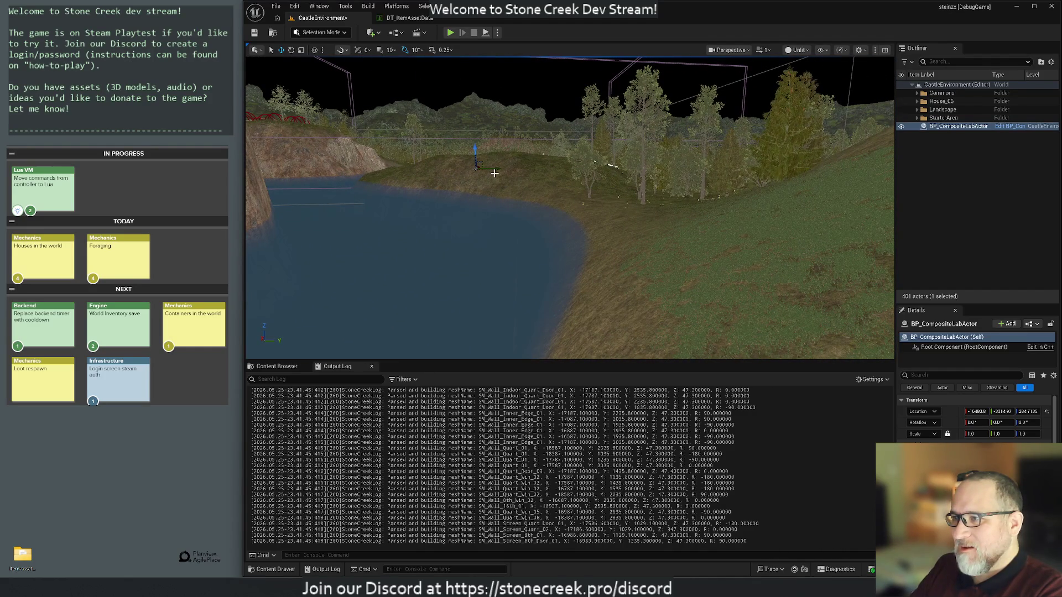
Move the house to Y -4171.68, raise it to about Z 6216, and refocus on it.
{"action": "left_click_drag", "start_coordinate": [496, 170], "coordinate": [498, 166]}
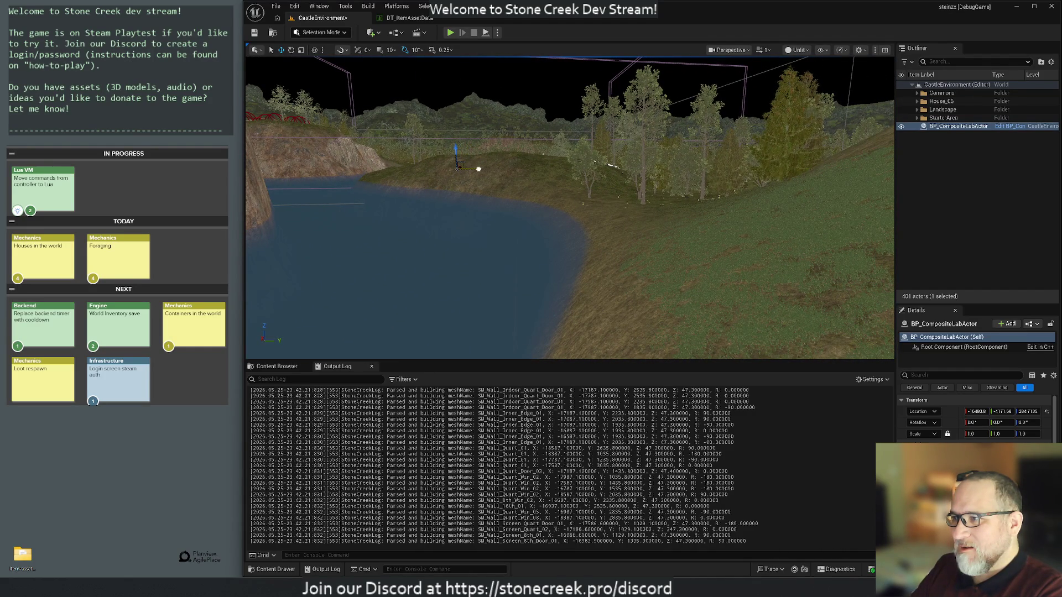
{"action": "key", "text": "f"}
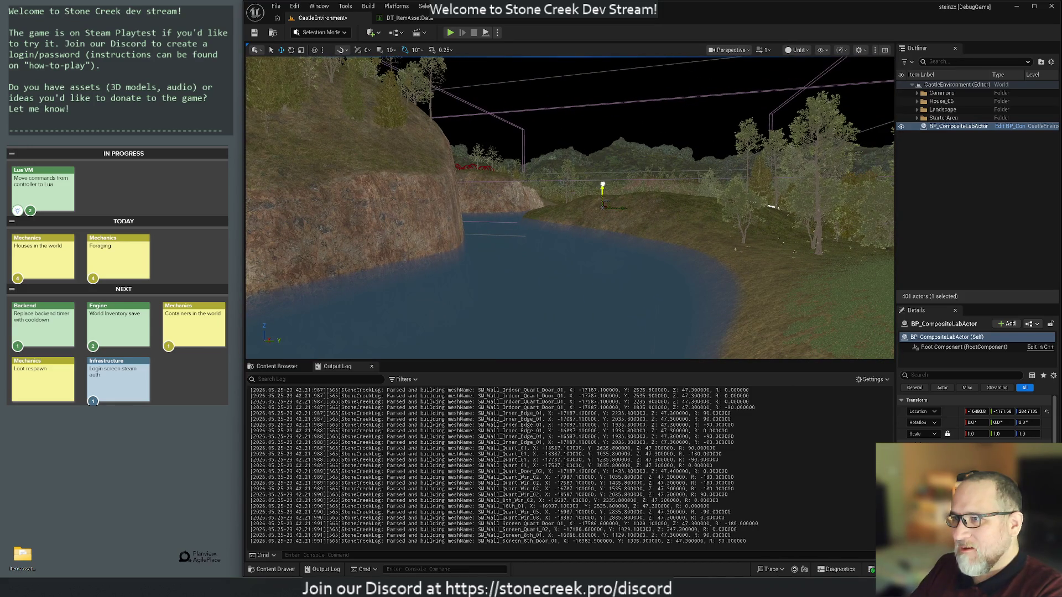
{"action": "left_click_drag", "start_coordinate": [603, 188], "coordinate": [603, 138]}
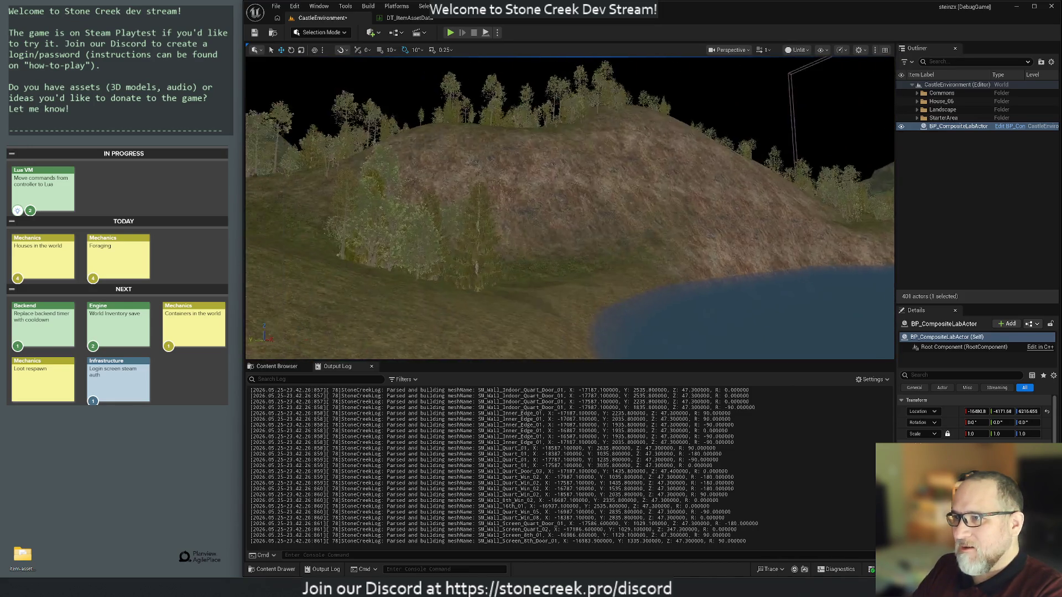
{"action": "key", "text": "f"}
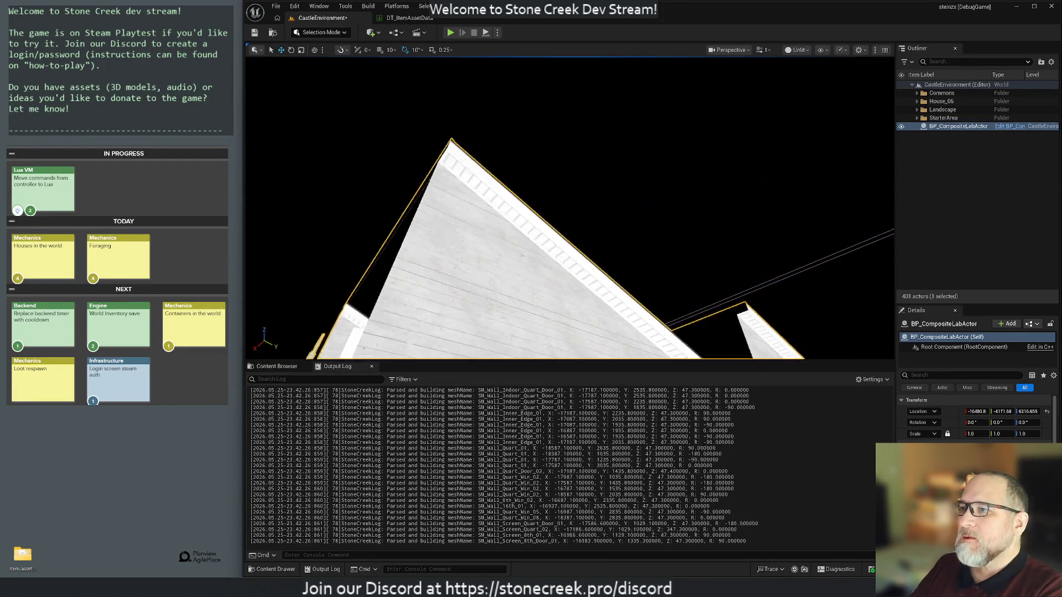
{"action": "key", "text": "f"}
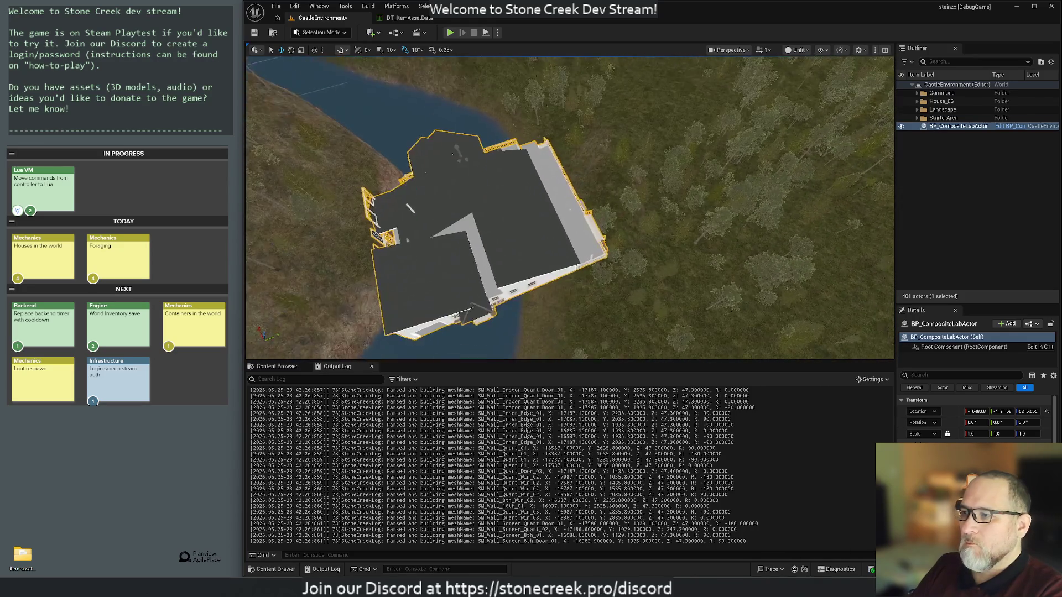
{"action": "key", "text": "f"}
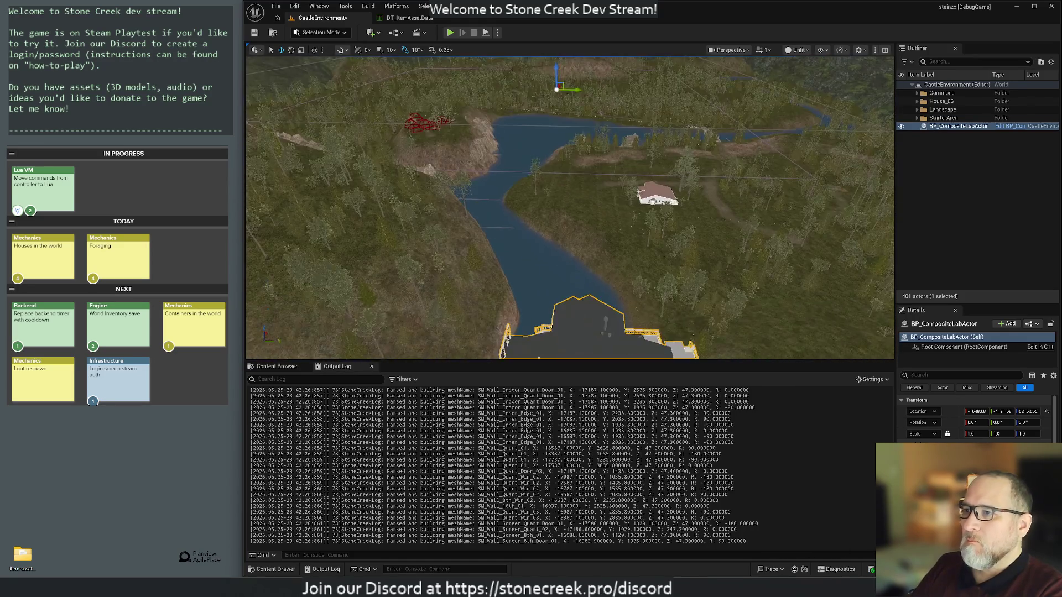
{"action": "left_click_drag", "start_coordinate": [573, 99], "coordinate": [456, 133]}
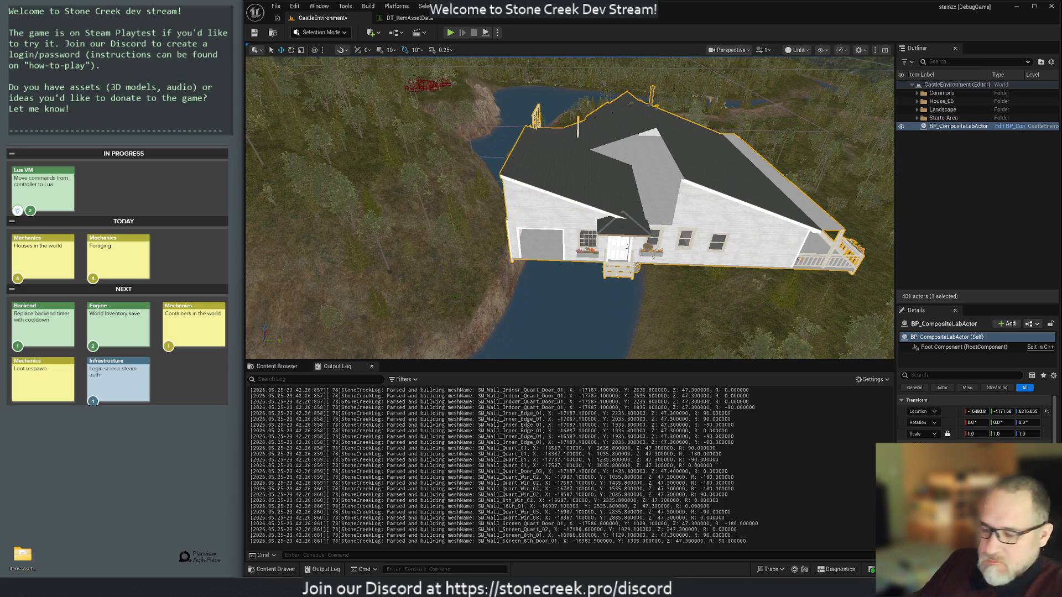
{"action": "key", "text": "super"}
Search 'dis' in the Start menu and launch Discord.
{"action": "type", "text": "dis"}
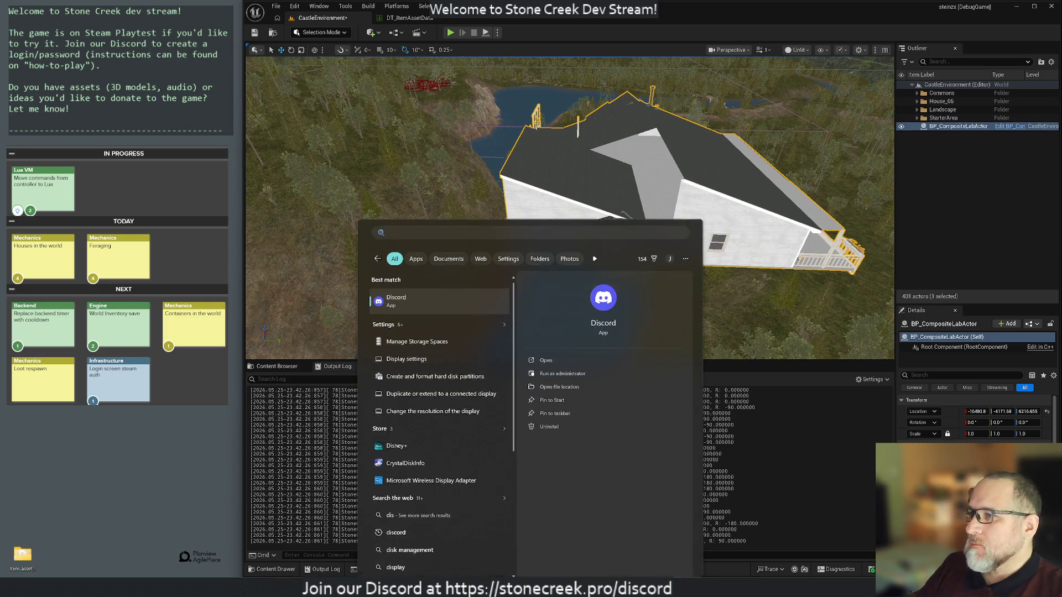
{"action": "key", "text": "Return"}
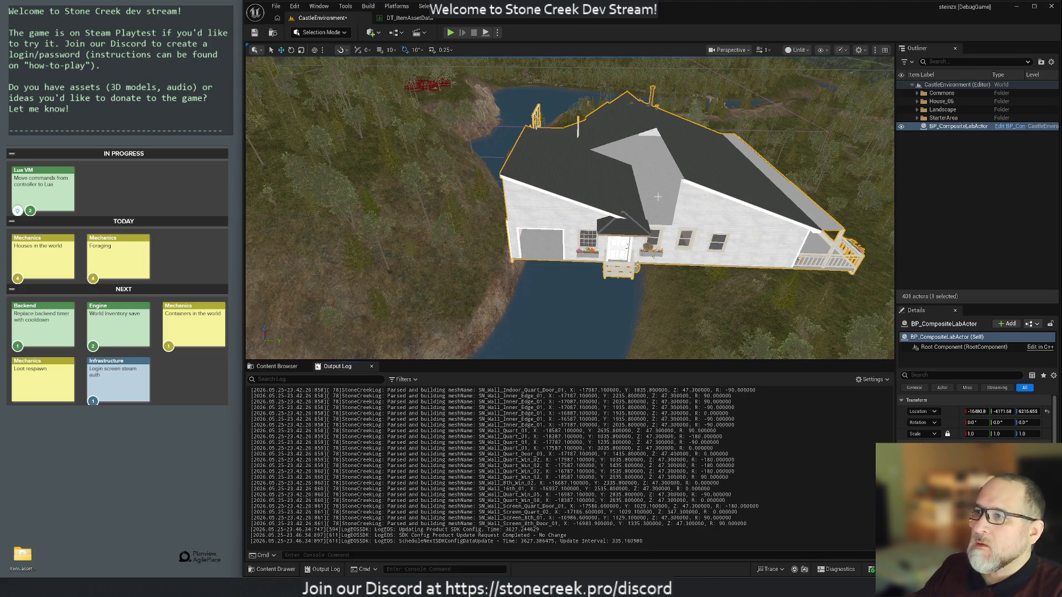
Select BP_CompositeLabActor in the Outliner and delete it from the level.
{"action": "mouse_move", "coordinate": [658, 268]}
{"action": "left_mouse_down"}
{"action": "mouse_move", "coordinate": [608, 232]}
{"action": "mouse_move", "coordinate": [603, 166]}
{"action": "mouse_move", "coordinate": [583, 138]}
{"action": "mouse_move", "coordinate": [700, 316]}
{"action": "left_mouse_up"}
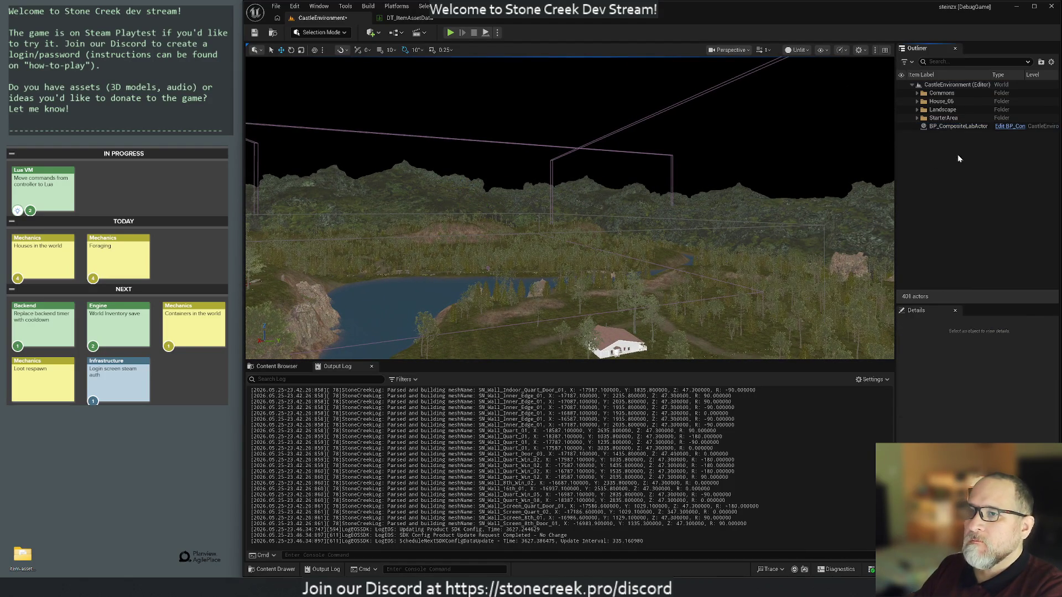
{"action": "left_click", "coordinate": [958, 126]}
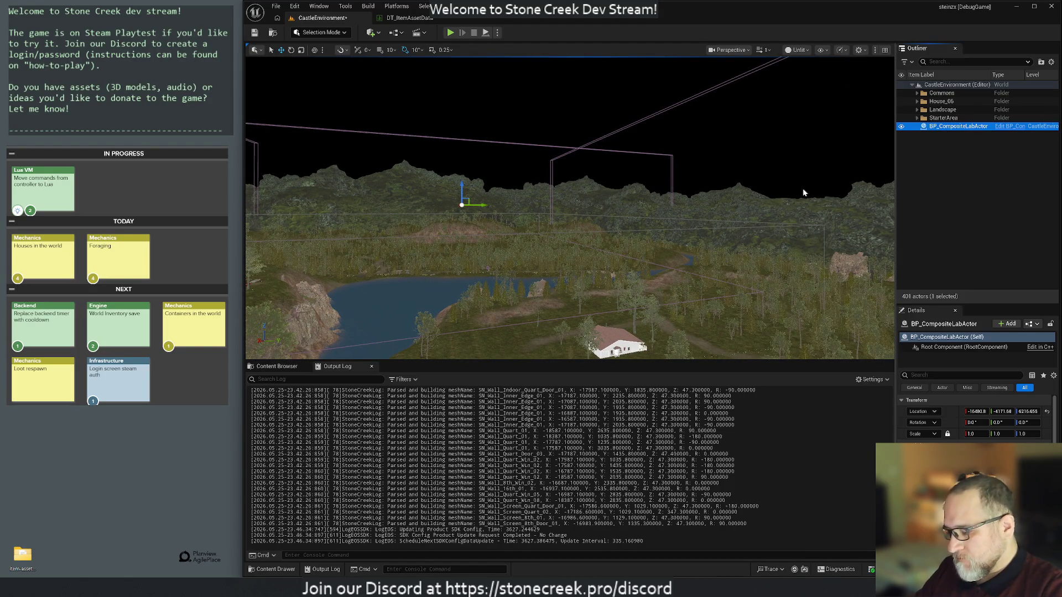
{"action": "key", "text": "Delete"}
{"action": "mouse_move", "coordinate": [725, 184]}
{"action": "left_mouse_down"}
{"action": "mouse_move", "coordinate": [716, 255]}
{"action": "mouse_move", "coordinate": [722, 218]}
{"action": "mouse_move", "coordinate": [700, 182]}
{"action": "mouse_move", "coordinate": [708, 201]}
{"action": "mouse_move", "coordinate": [710, 180]}
{"action": "mouse_move", "coordinate": [703, 193]}
{"action": "mouse_move", "coordinate": [574, 242]}
{"action": "left_mouse_up"}
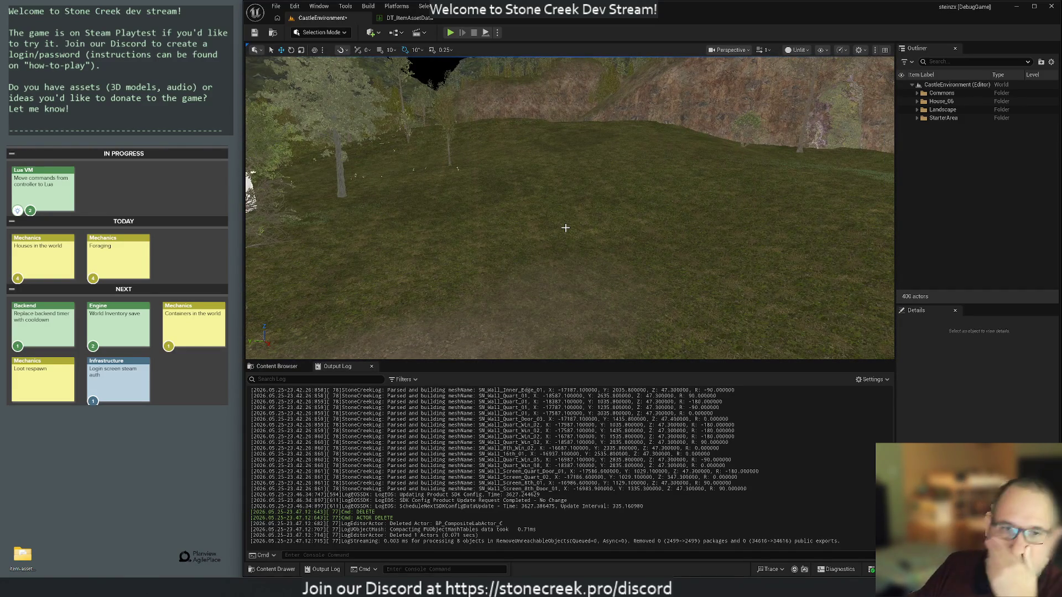